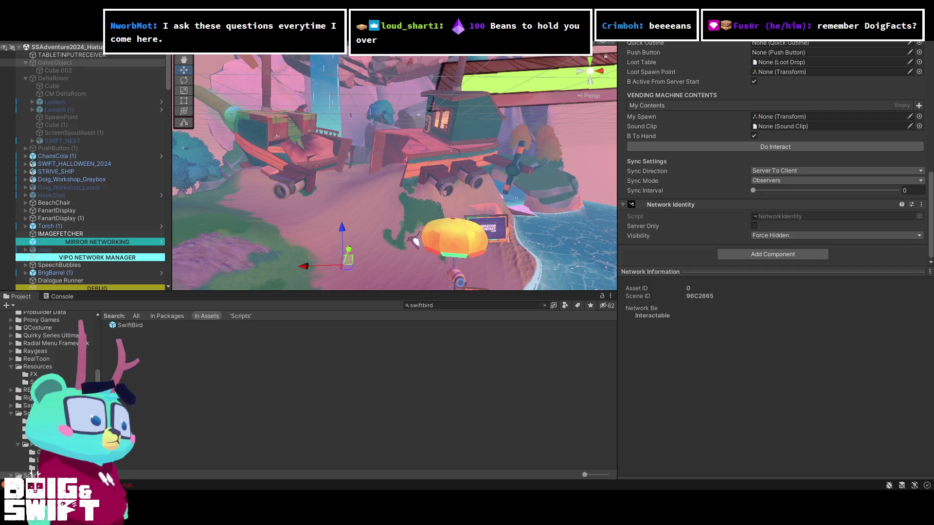
Replace the current scene with a new empty scene using Ctrl+N.
{"action": "key", "text": "ctrl+n"}
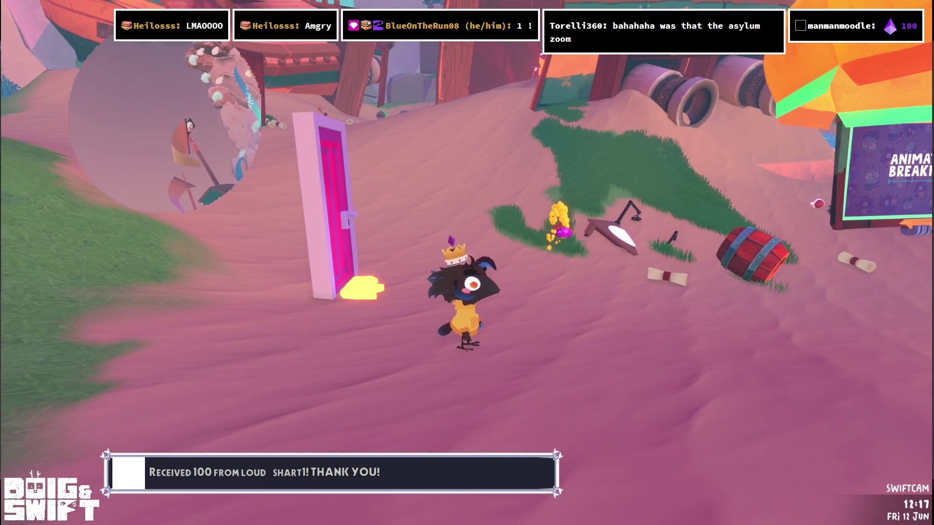
Walk the crowned character up the sandy slope toward the pink door.
{"action": "key", "text": "w"}
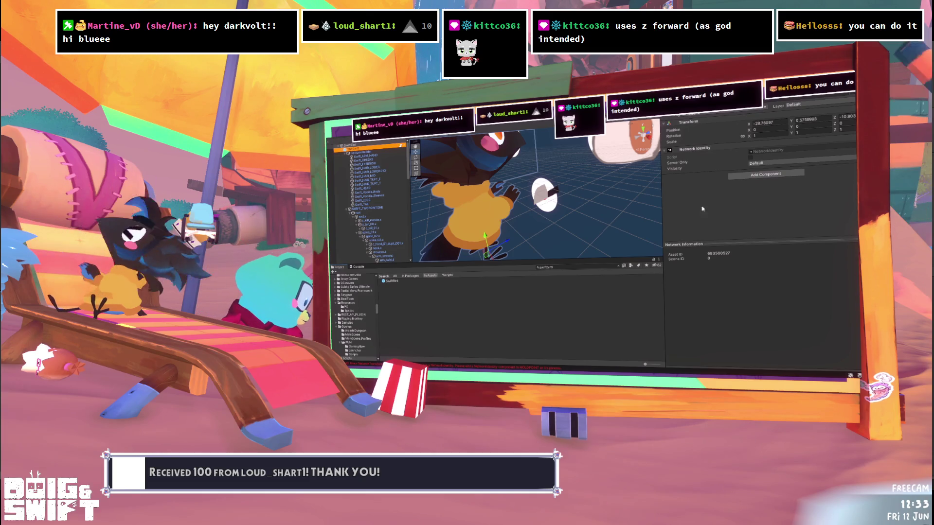
{"action": "scroll", "coordinate": [385, 222], "scroll_direction": "down", "scroll_amount": 2}
{"action": "scroll", "coordinate": [384, 222], "scroll_direction": "down", "scroll_amount": 3}
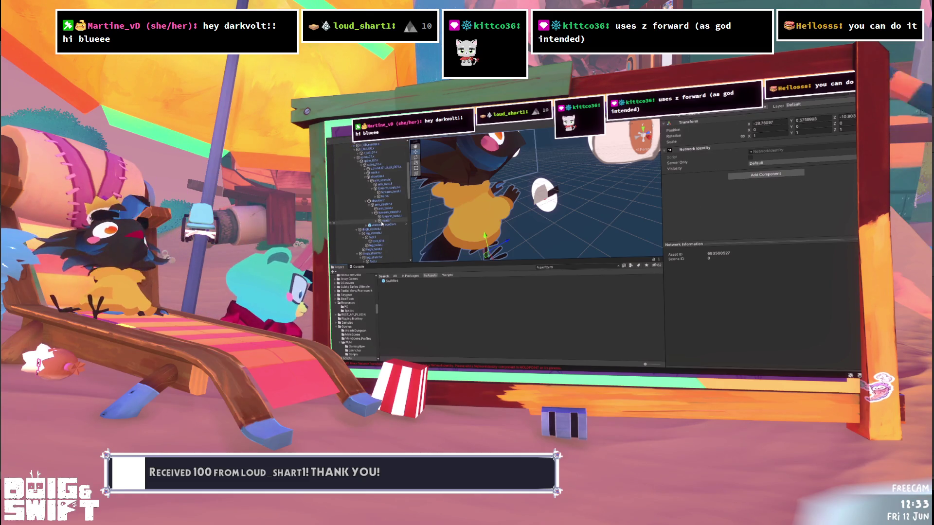
{"action": "scroll", "coordinate": [382, 223], "scroll_direction": "down", "scroll_amount": 2}
{"action": "scroll", "coordinate": [380, 226], "scroll_direction": "down", "scroll_amount": 5}
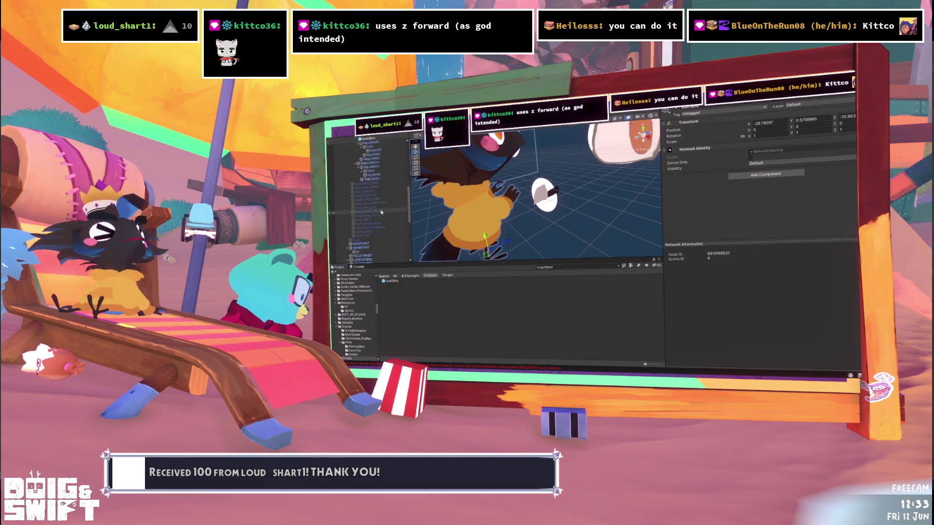
Select SwiftTabletReceiver to show its Transform and frame it in the Scene view.
{"action": "left_click", "coordinate": [372, 235]}
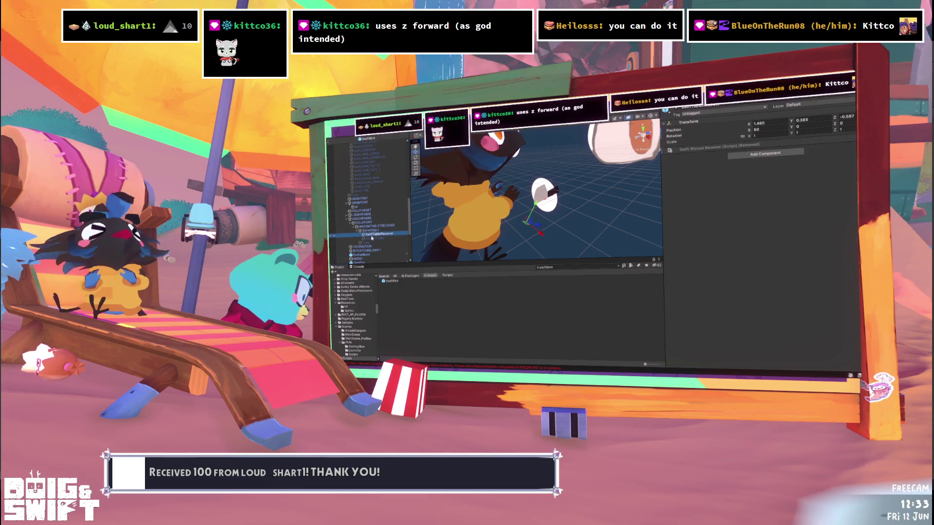
{"action": "key", "text": "f"}
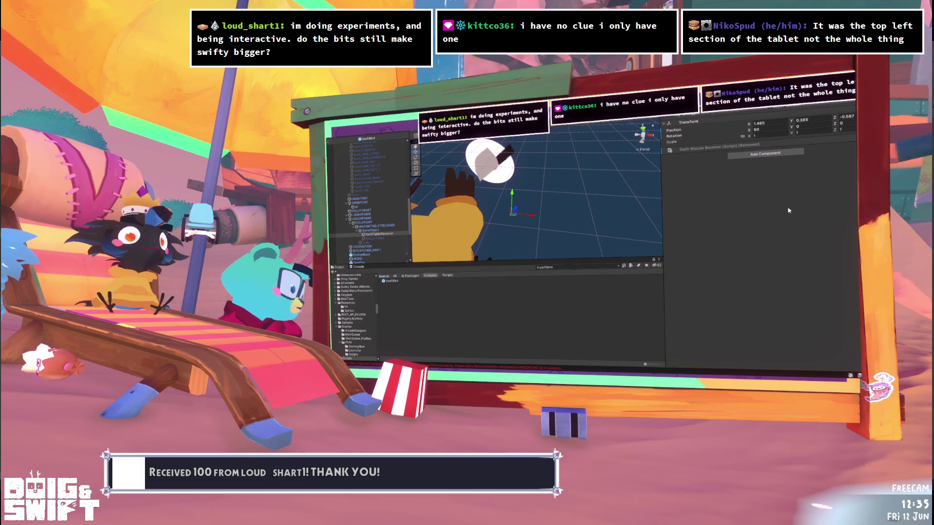
{"action": "left_click_drag", "start_coordinate": [410, 209], "coordinate": [413, 144]}
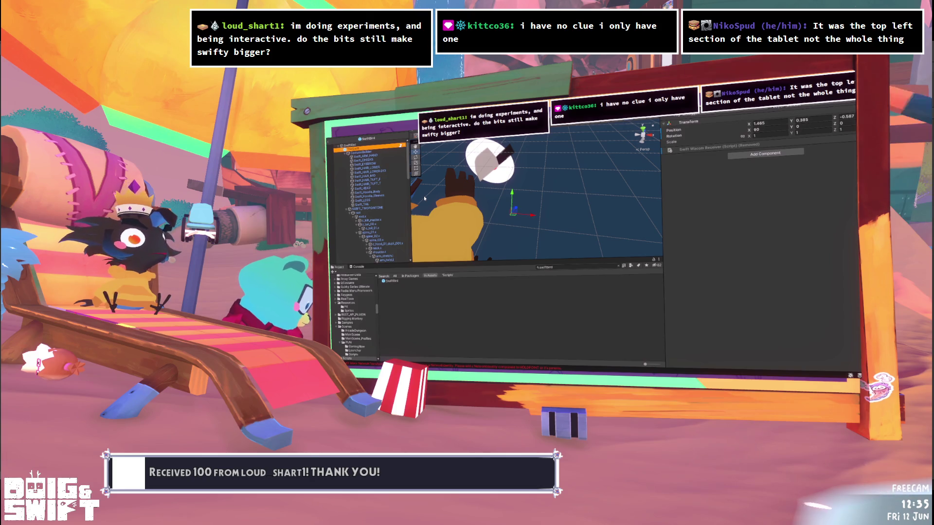
Select the receiver child, ping its TInputExample script asset, and view the code in Visual Studio.
{"action": "scroll", "coordinate": [360, 207], "scroll_direction": "down", "scroll_amount": 10}
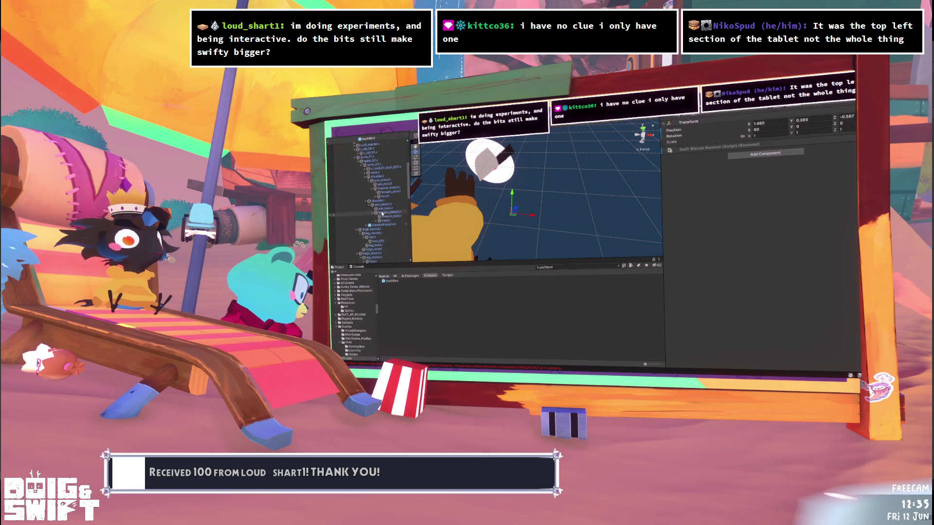
{"action": "scroll", "coordinate": [380, 212], "scroll_direction": "down", "scroll_amount": 2}
{"action": "left_click", "coordinate": [379, 212]}
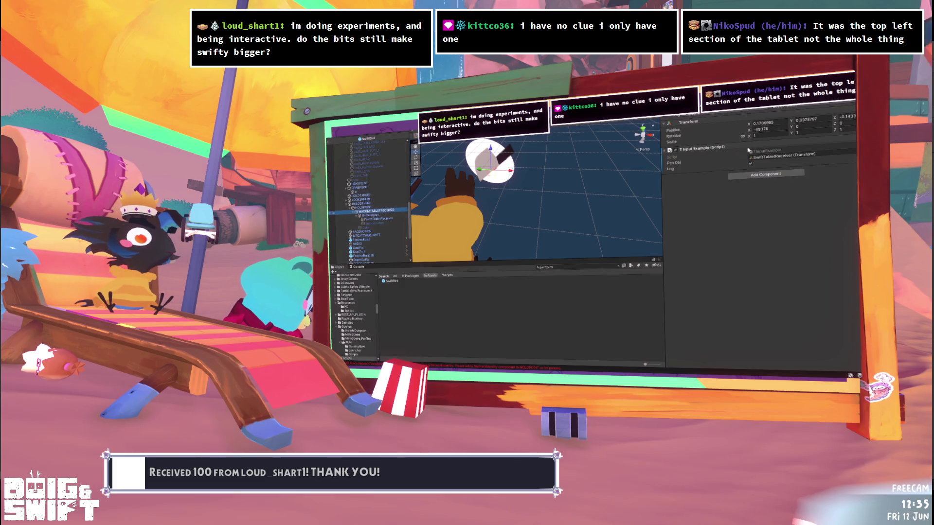
{"action": "left_click", "coordinate": [762, 152]}
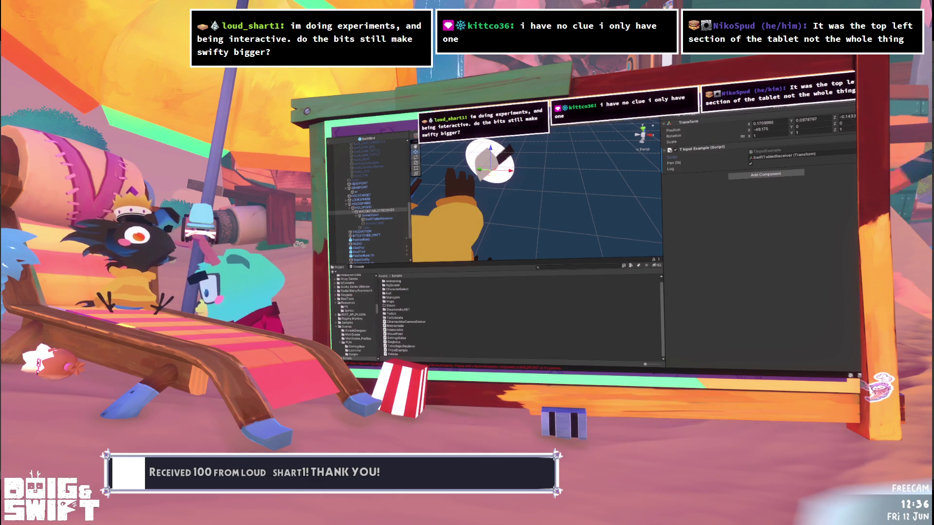
{"action": "key", "text": "alt+Tab"}
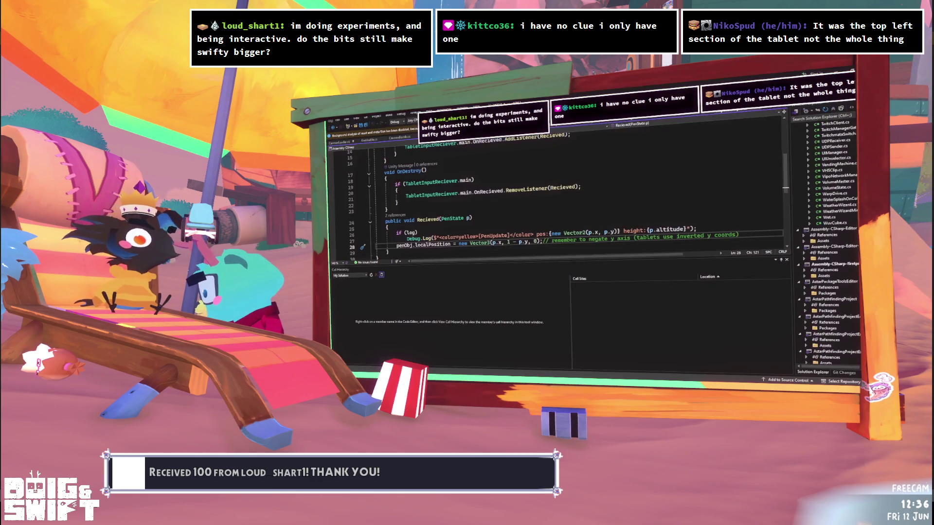
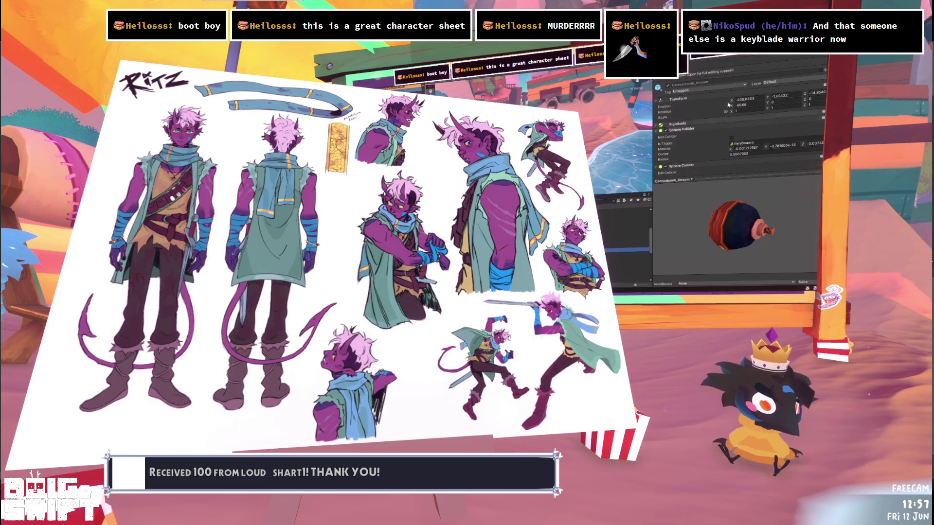
Scroll the Inspector past the Sphere Colliders to the Cannon Bomb script and Network Information.
{"action": "scroll", "coordinate": [694, 131], "scroll_direction": "down", "scroll_amount": 3}
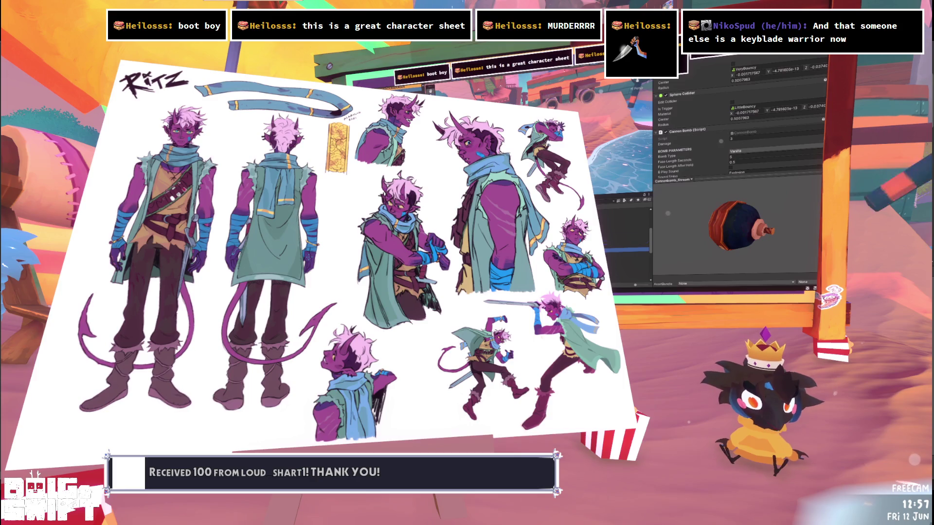
{"action": "scroll", "coordinate": [729, 136], "scroll_direction": "down", "scroll_amount": 2}
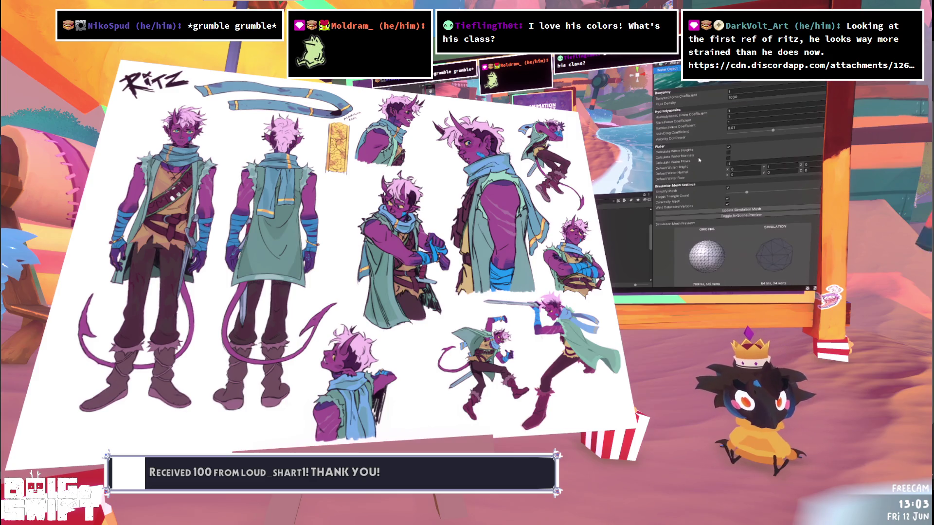
{"action": "scroll", "coordinate": [698, 156], "scroll_direction": "up", "scroll_amount": 2}
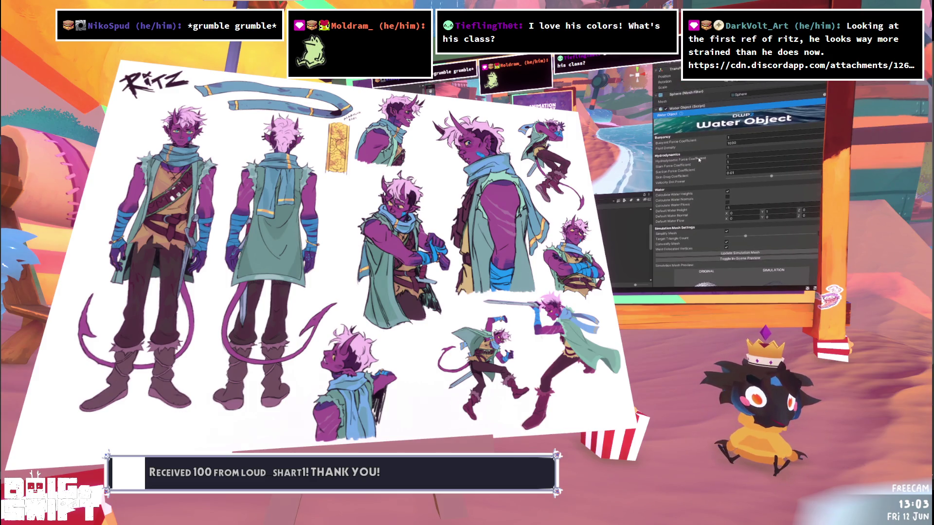